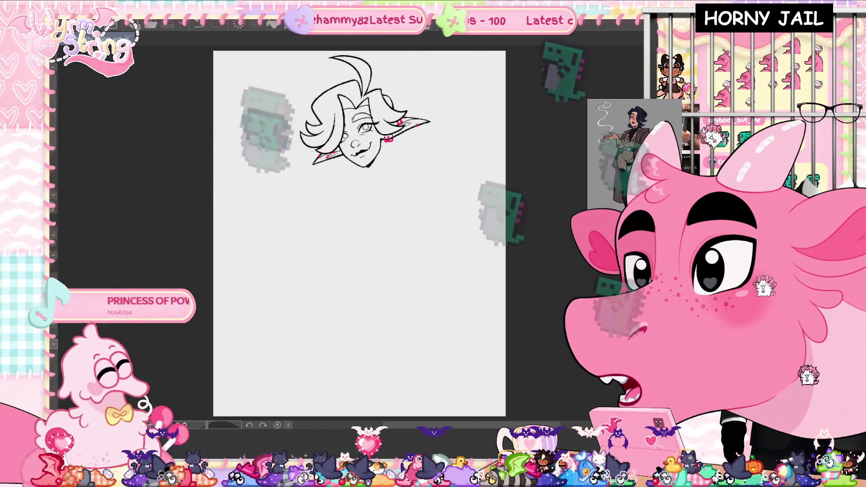
Step: Undo the stray grey patch beside the head to reveal the pink crouching body sketch
{"action": "key", "text": "ctrl+z"}
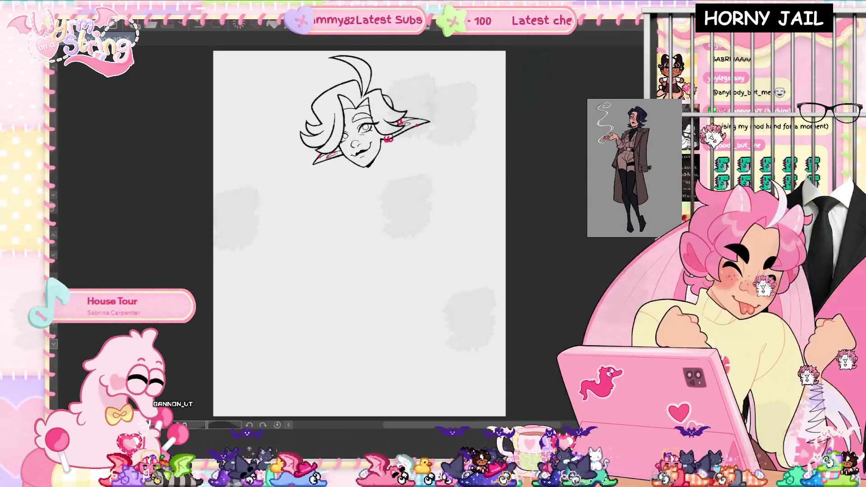
{"action": "key", "text": "ctrl+z"}
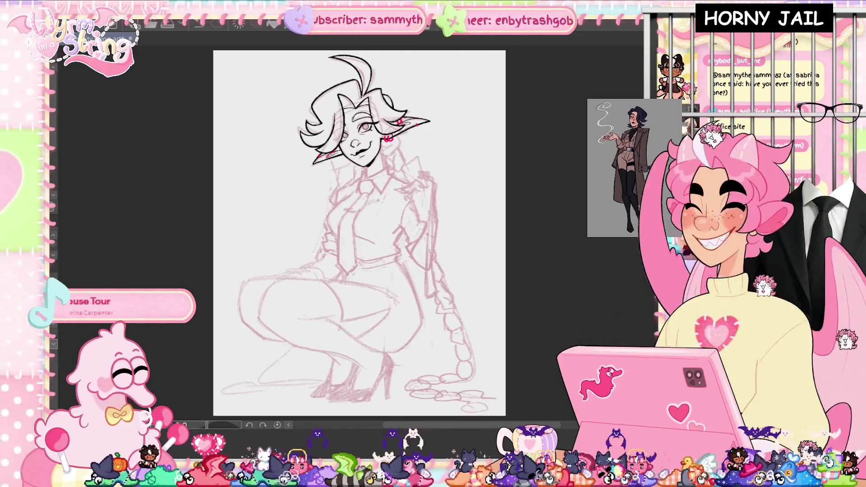
{"action": "key", "text": "Delete"}
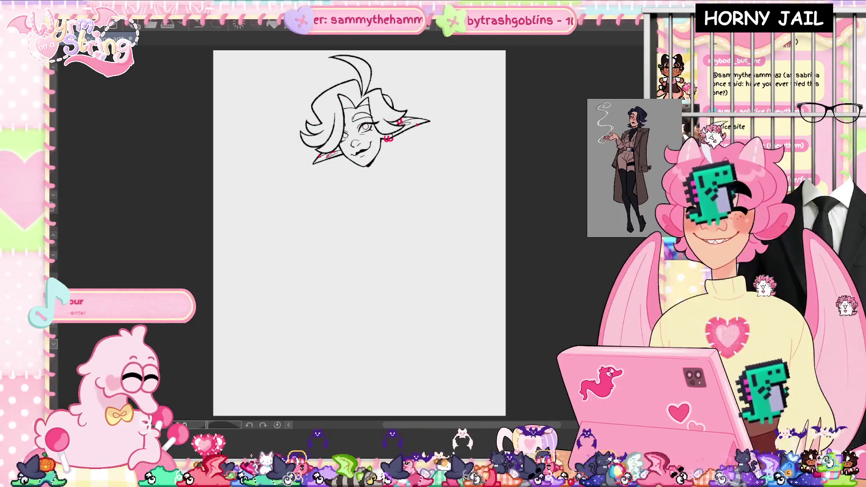
{"action": "key", "text": "ctrl+z"}
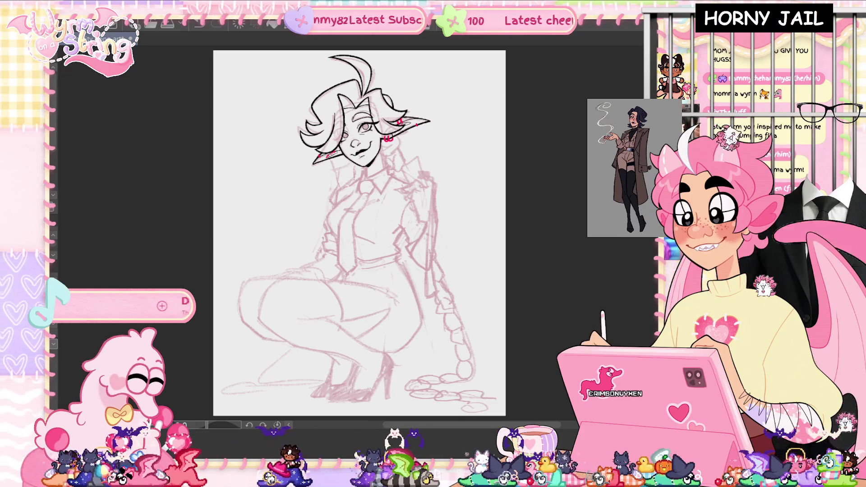
{"action": "key", "text": "ctrl+t"}
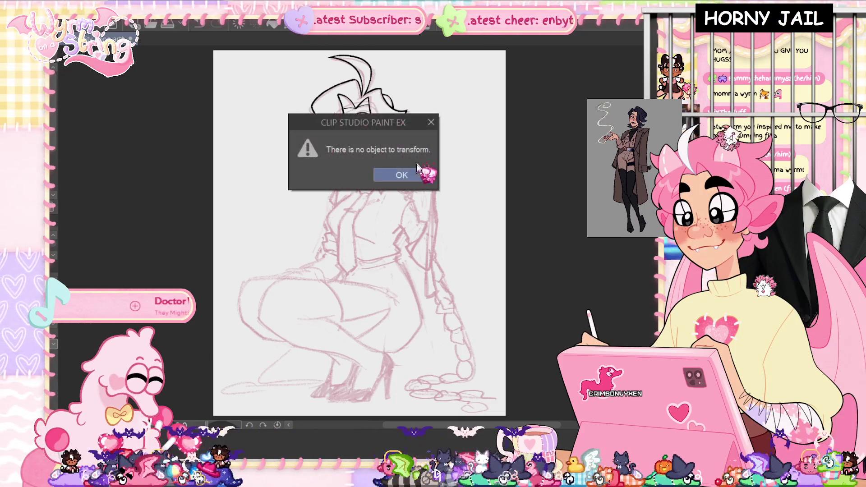
Step: Dismiss the no-object-to-transform warning and zoom in on the inked head and torso
{"action": "key", "text": "Return"}
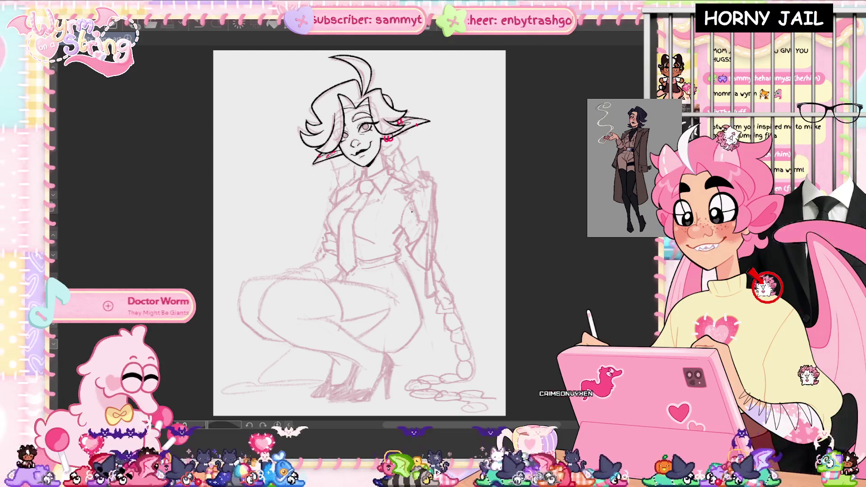
{"action": "scroll", "coordinate": [384, 149], "scroll_direction": "up", "scroll_amount": 5}
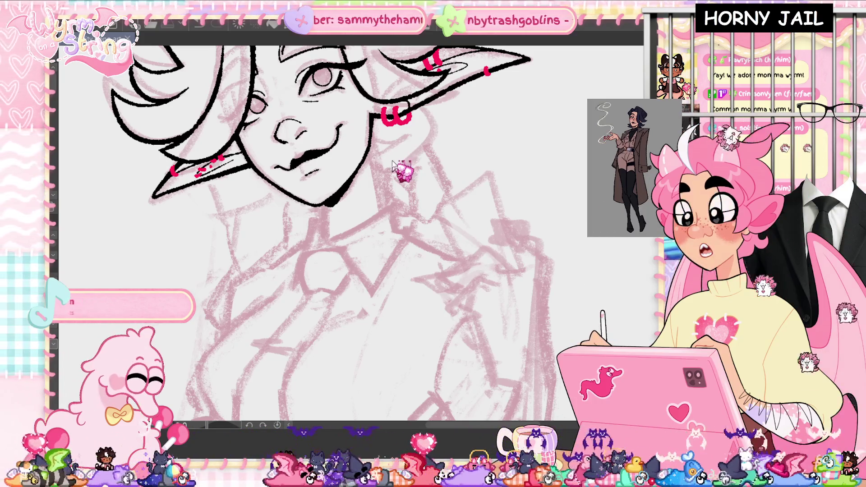
{"action": "key", "text": "ctrl+0"}
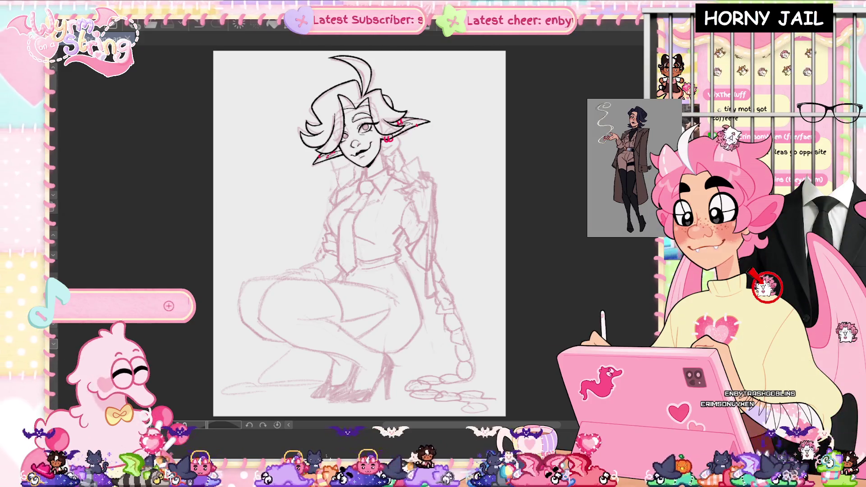
{"action": "scroll", "coordinate": [397, 127], "scroll_direction": "up", "scroll_amount": 5}
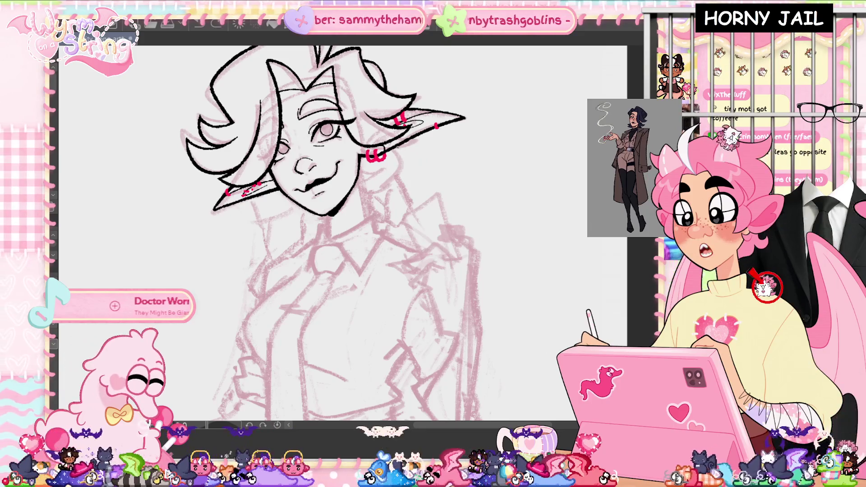
Step: Ink a curved black hair line sweeping down-left from below the right-side ear
{"action": "mouse_move", "coordinate": [432, 147]}
{"action": "left_mouse_down"}
{"action": "mouse_move", "coordinate": [406, 176]}
{"action": "mouse_move", "coordinate": [387, 179]}
{"action": "left_mouse_up"}
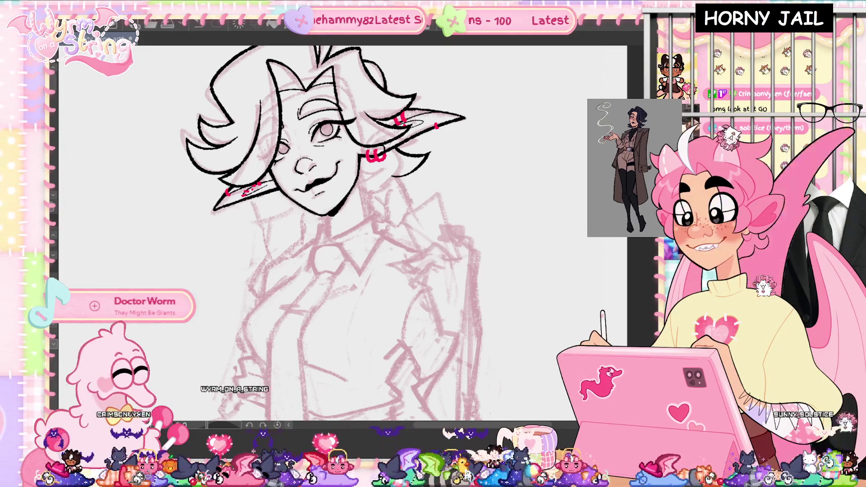
Step: Redraw the hair strand below the face's right side and add a short line under the chin
{"action": "scroll", "coordinate": [331, 233], "scroll_direction": "up", "scroll_amount": 1}
{"action": "scroll", "coordinate": [331, 233], "scroll_direction": "down", "scroll_amount": 1}
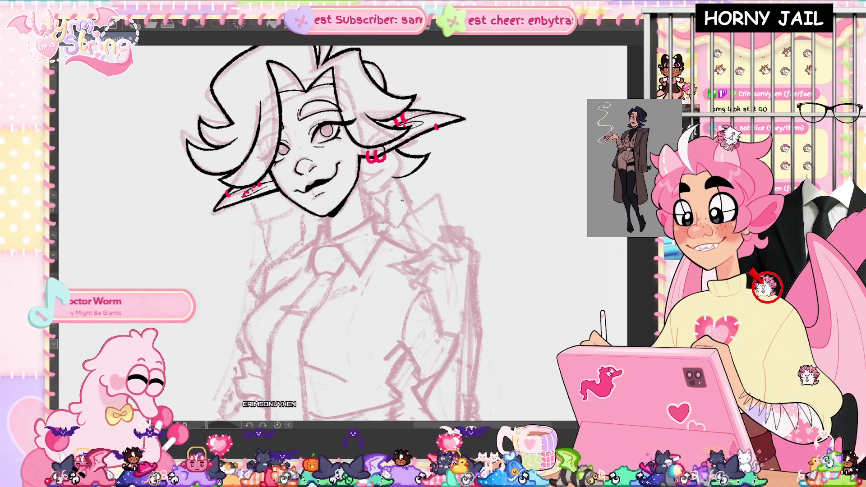
{"action": "left_click_drag", "start_coordinate": [429, 175], "coordinate": [381, 199]}
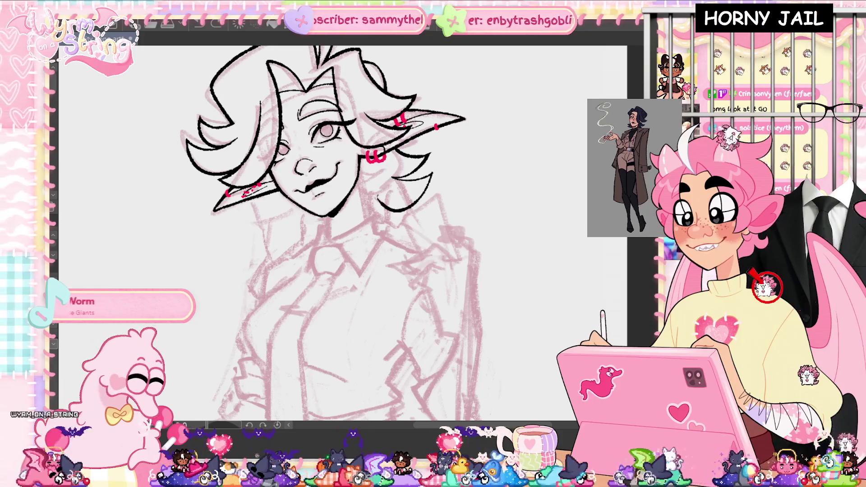
{"action": "key", "text": "ctrl+z"}
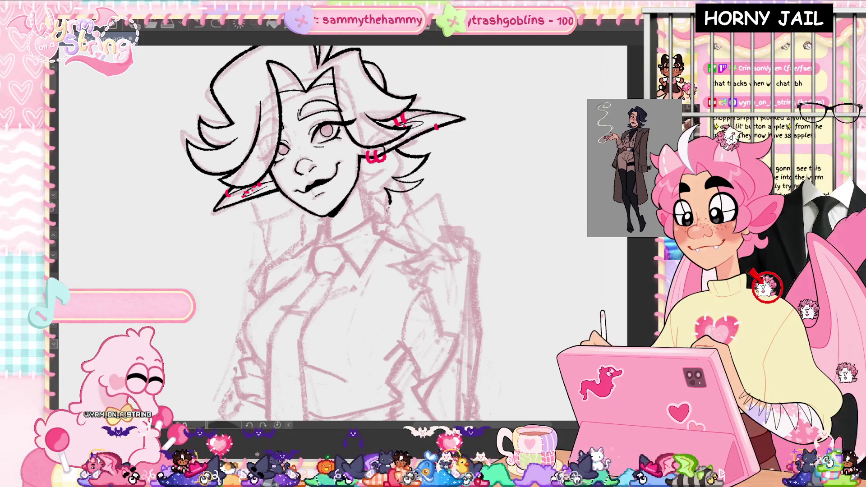
{"action": "left_click_drag", "start_coordinate": [388, 194], "coordinate": [371, 215]}
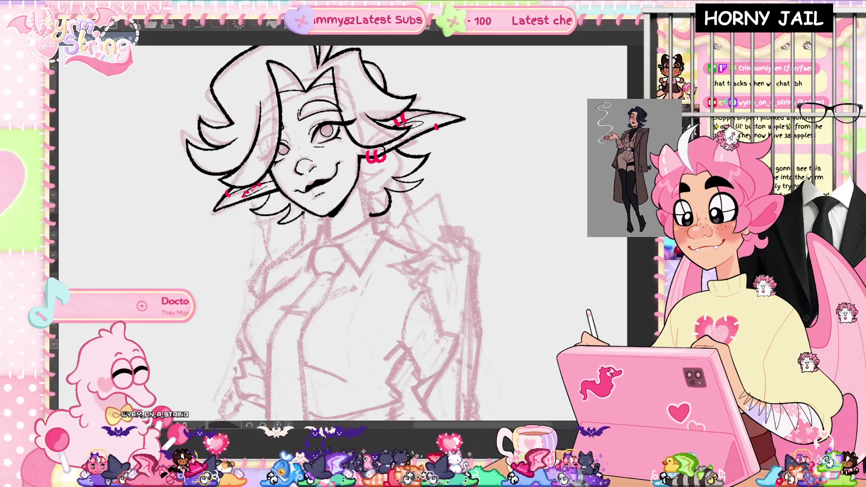
{"action": "left_click_drag", "start_coordinate": [273, 224], "coordinate": [331, 228]}
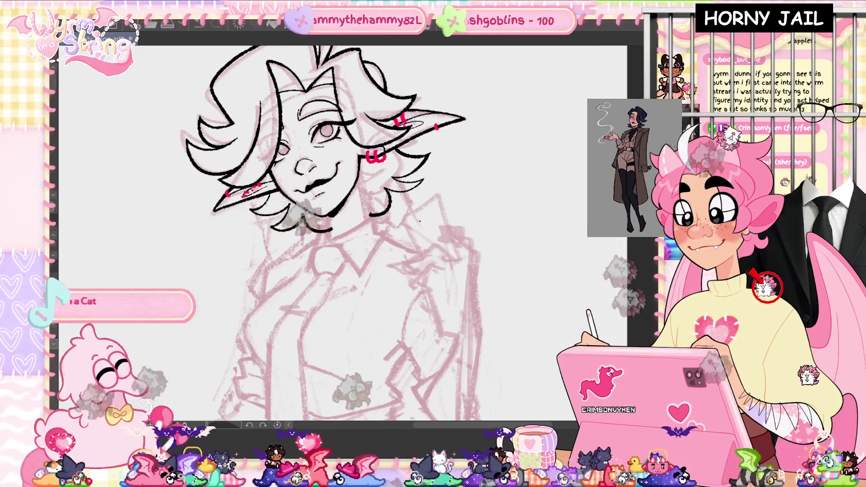
Step: Undo a trial line along the hair strand and frame the face close-up
{"action": "left_click_drag", "start_coordinate": [316, 226], "coordinate": [328, 269]}
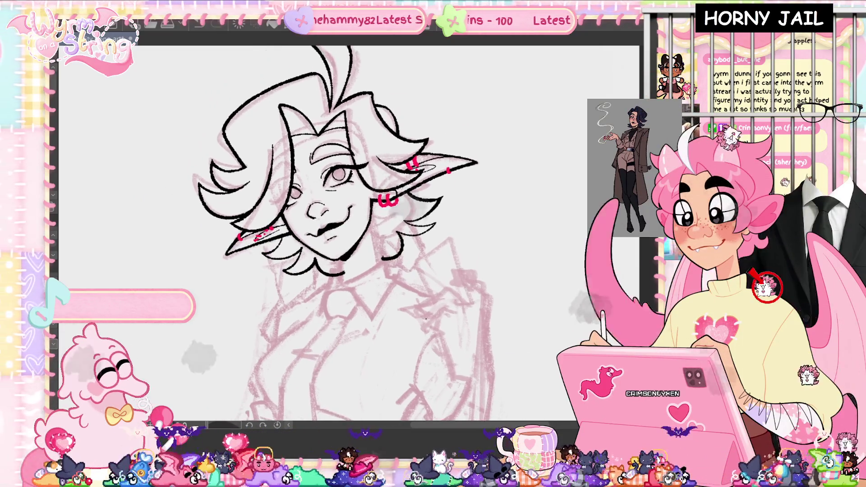
{"action": "scroll", "coordinate": [422, 226], "scroll_direction": "up", "scroll_amount": 5}
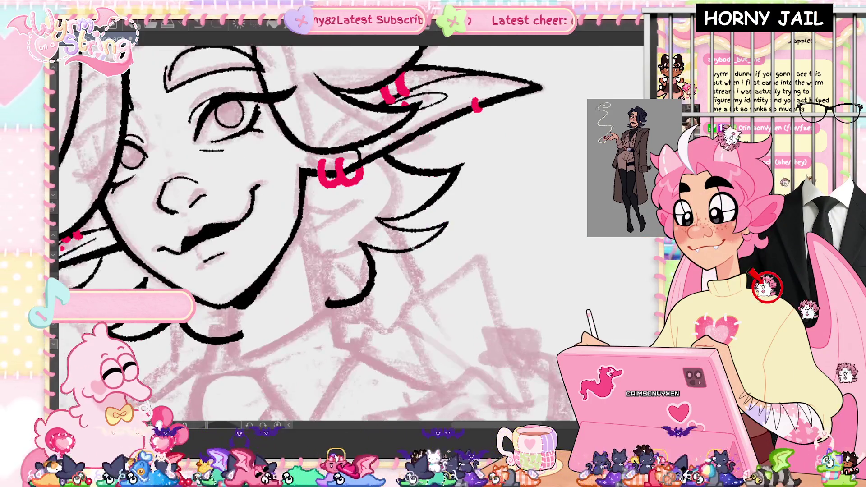
{"action": "left_click_drag", "start_coordinate": [360, 244], "coordinate": [451, 223]}
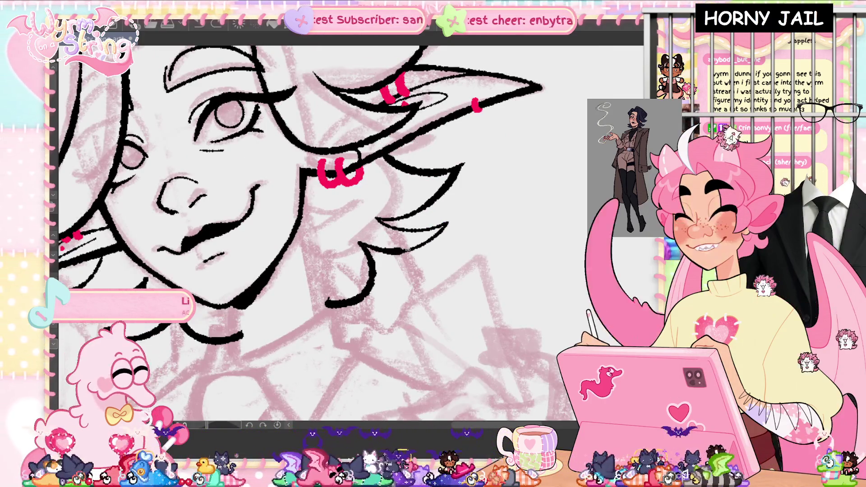
{"action": "key", "text": "ctrl+z"}
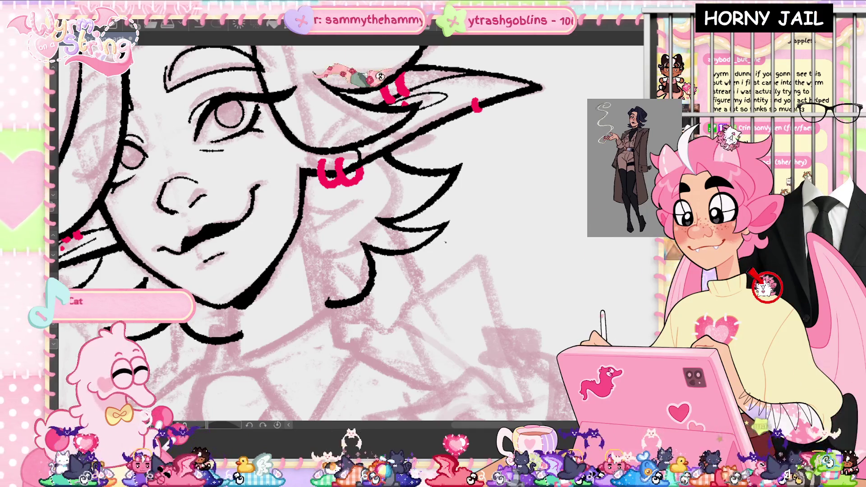
{"action": "left_click_drag", "start_coordinate": [559, 388], "coordinate": [289, 375]}
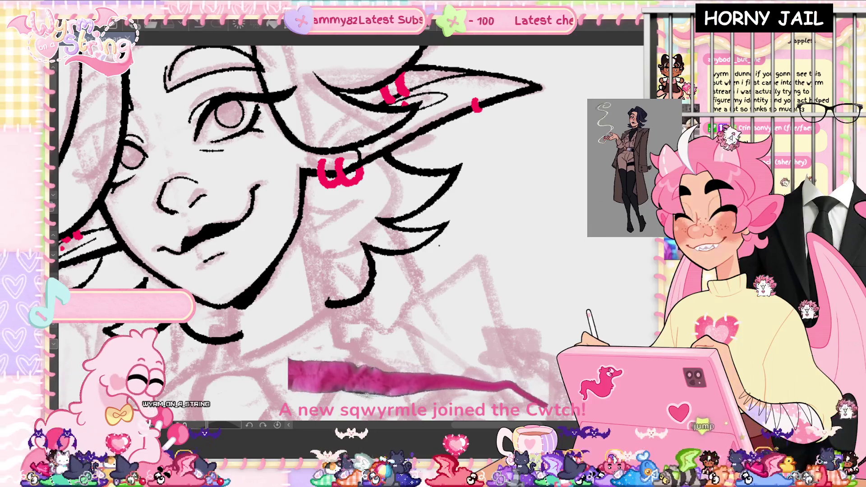
{"action": "left_click_drag", "start_coordinate": [439, 246], "coordinate": [534, 239]}
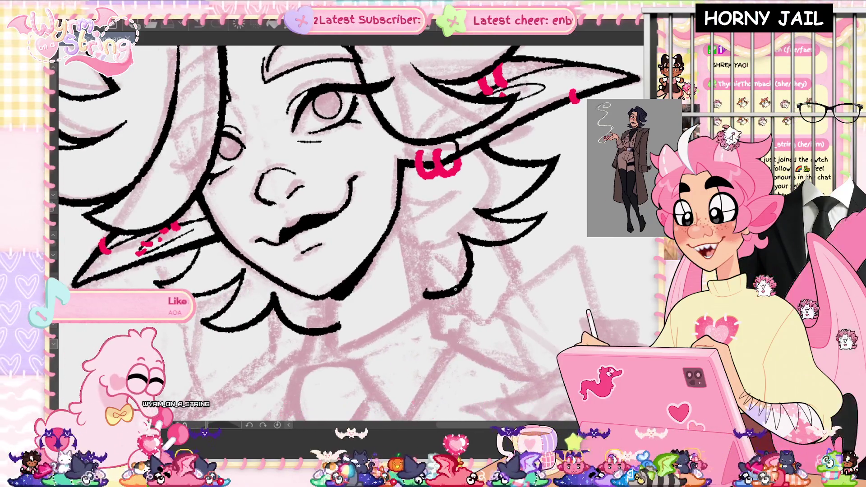
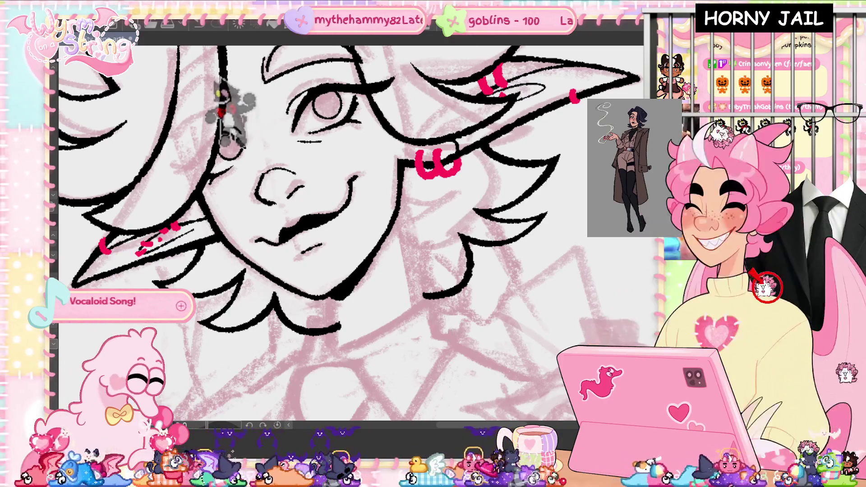
Step: Ink three neck strokes below the jaw and chin, then bring the torso sketch into view
{"action": "scroll", "coordinate": [346, 228], "scroll_direction": "up", "scroll_amount": 1}
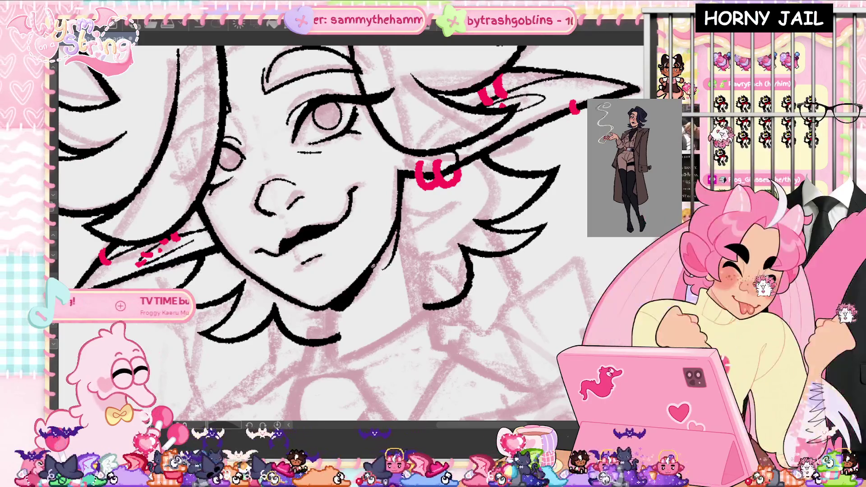
{"action": "left_click_drag", "start_coordinate": [403, 191], "coordinate": [384, 280]}
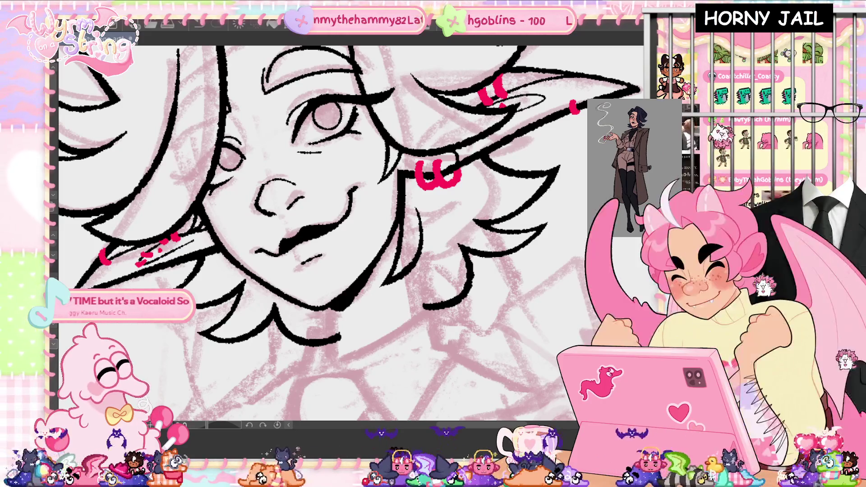
{"action": "left_click_drag", "start_coordinate": [409, 267], "coordinate": [416, 319]}
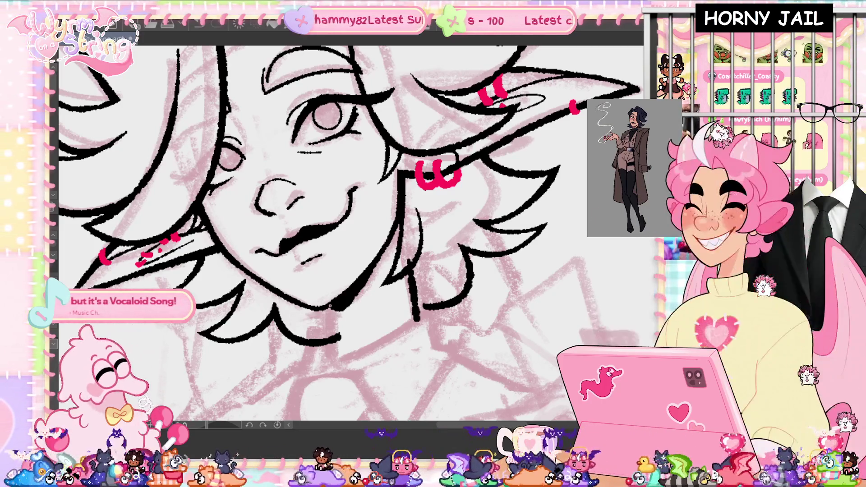
{"action": "left_click_drag", "start_coordinate": [330, 305], "coordinate": [337, 356]}
{"action": "scroll", "coordinate": [336, 343], "scroll_direction": "down", "scroll_amount": 4}
{"action": "left_click_drag", "start_coordinate": [333, 279], "coordinate": [348, 132]}
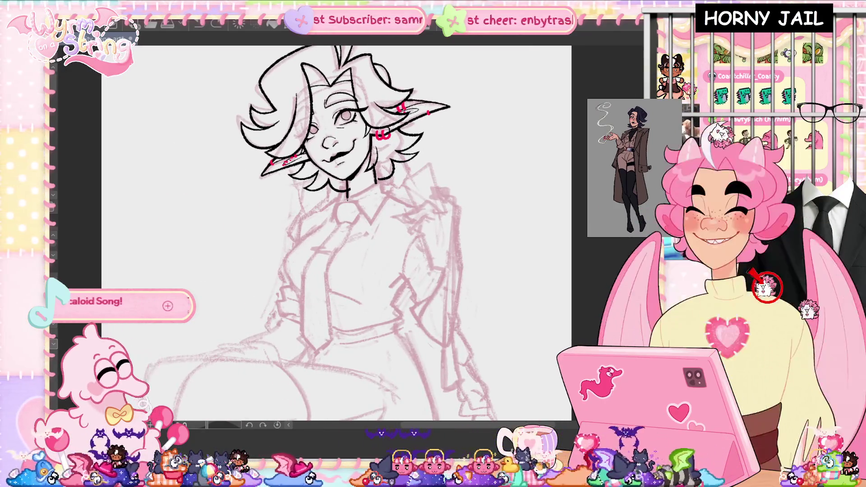
{"action": "scroll", "coordinate": [343, 181], "scroll_direction": "up", "scroll_amount": 2}
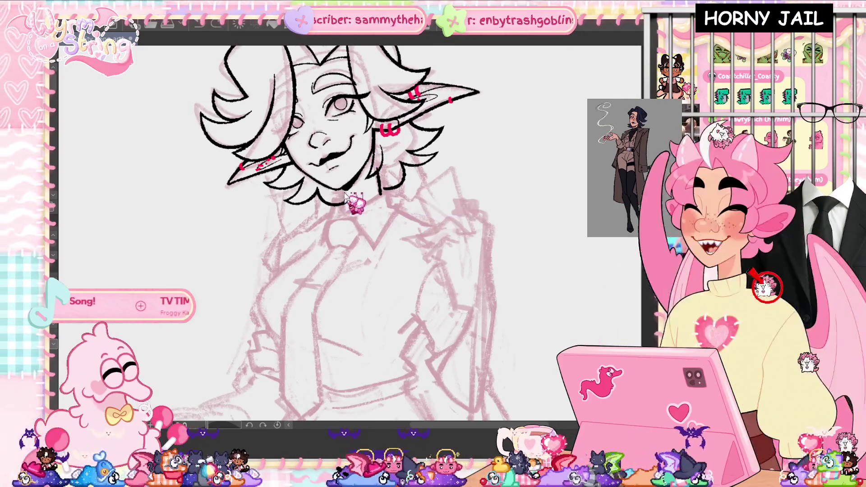
Step: Redraw the neck line, ink the pointed collar, tie knot and left collar edge, erasing an overlap
{"action": "key", "text": "ctrl+z"}
{"action": "mouse_move", "coordinate": [341, 188]}
{"action": "left_mouse_down"}
{"action": "mouse_move", "coordinate": [343, 216]}
{"action": "mouse_move", "coordinate": [386, 194]}
{"action": "mouse_move", "coordinate": [393, 220]}
{"action": "mouse_move", "coordinate": [374, 249]}
{"action": "left_mouse_up"}
{"action": "left_click_drag", "start_coordinate": [347, 216], "coordinate": [374, 249]}
{"action": "mouse_move", "coordinate": [350, 218]}
{"action": "left_mouse_down"}
{"action": "mouse_move", "coordinate": [328, 221]}
{"action": "mouse_move", "coordinate": [332, 246]}
{"action": "mouse_move", "coordinate": [350, 246]}
{"action": "mouse_move", "coordinate": [362, 228]}
{"action": "left_mouse_up"}
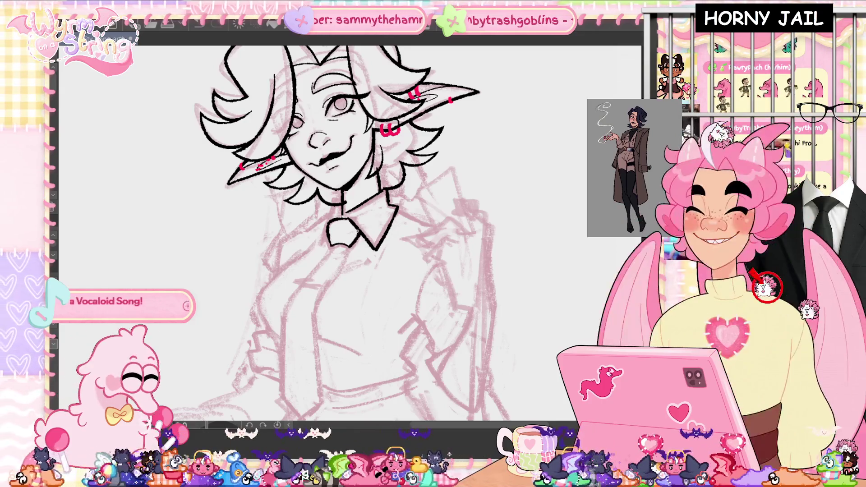
{"action": "left_click_drag", "start_coordinate": [339, 195], "coordinate": [321, 241]}
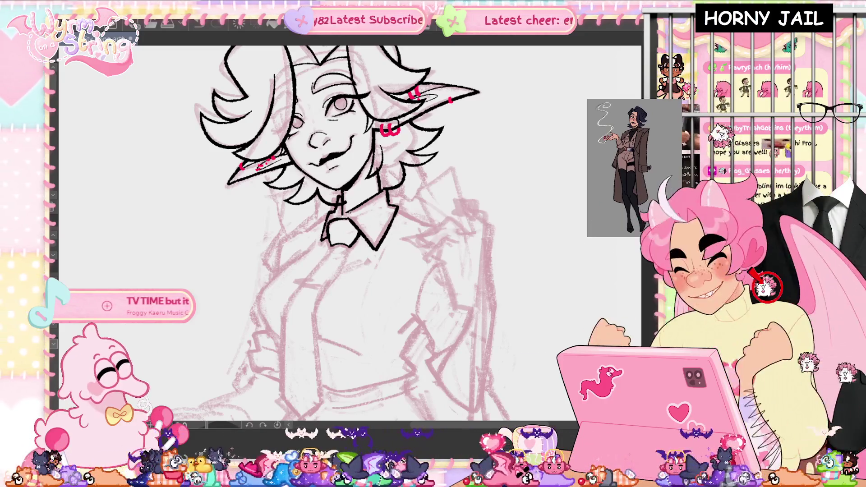
{"action": "scroll", "coordinate": [350, 194], "scroll_direction": "up", "scroll_amount": 5}
{"action": "mouse_move", "coordinate": [323, 235]}
{"action": "left_mouse_down"}
{"action": "mouse_move", "coordinate": [316, 243]}
{"action": "mouse_move", "coordinate": [357, 219]}
{"action": "mouse_move", "coordinate": [322, 244]}
{"action": "mouse_move", "coordinate": [352, 260]}
{"action": "left_mouse_up"}
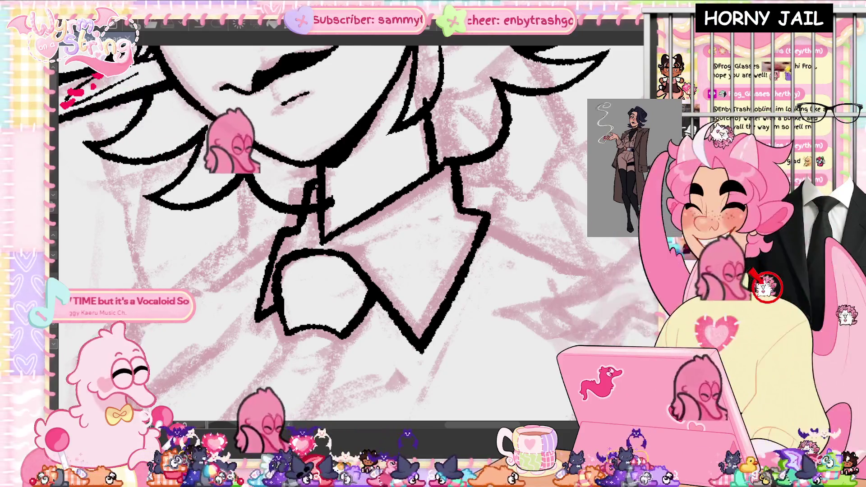
Step: Ink the tie's right and left edges down the torso
{"action": "key", "text": "ctrl+minus"}
{"action": "key", "text": "ctrl+minus"}
{"action": "scroll", "coordinate": [331, 216], "scroll_direction": "down", "scroll_amount": 5}
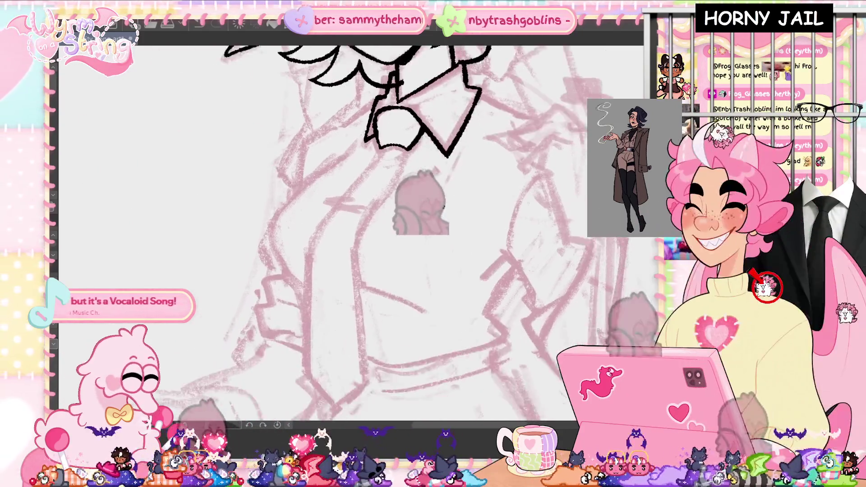
{"action": "mouse_move", "coordinate": [422, 106]}
{"action": "left_mouse_down"}
{"action": "mouse_move", "coordinate": [386, 171]}
{"action": "mouse_move", "coordinate": [367, 252]}
{"action": "mouse_move", "coordinate": [376, 336]}
{"action": "left_mouse_up"}
{"action": "mouse_move", "coordinate": [395, 106]}
{"action": "left_mouse_down"}
{"action": "mouse_move", "coordinate": [327, 205]}
{"action": "mouse_move", "coordinate": [321, 329]}
{"action": "mouse_move", "coordinate": [349, 369]}
{"action": "mouse_move", "coordinate": [376, 337]}
{"action": "left_mouse_up"}
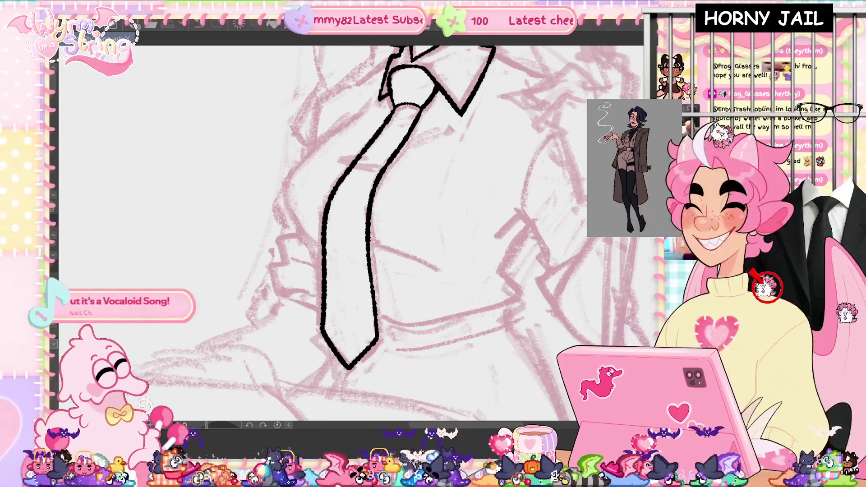
Step: Mark a short red line across the tie as a tie bar
{"action": "scroll", "coordinate": [350, 232], "scroll_direction": "up", "scroll_amount": 5}
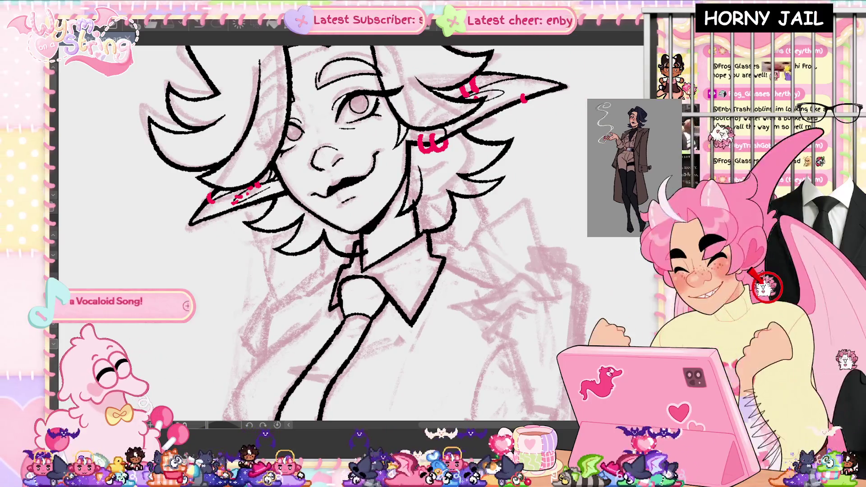
{"action": "scroll", "coordinate": [497, 308], "scroll_direction": "down", "scroll_amount": 5}
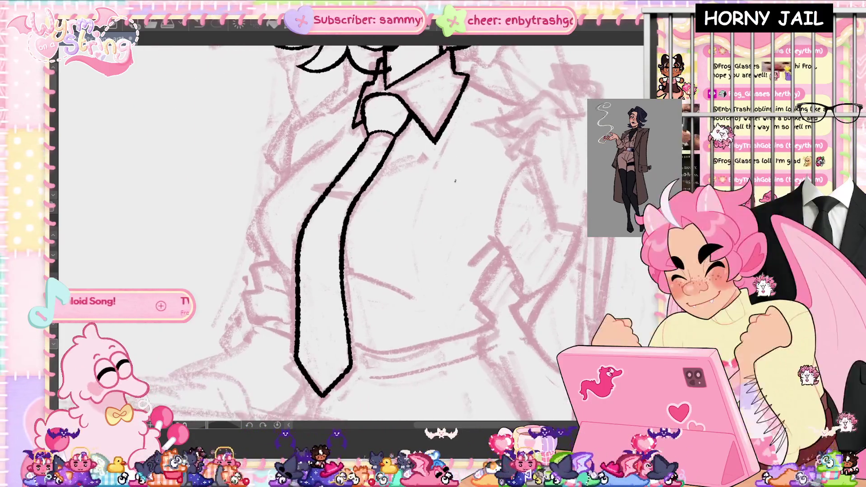
{"action": "left_click_drag", "start_coordinate": [321, 193], "coordinate": [348, 197]}
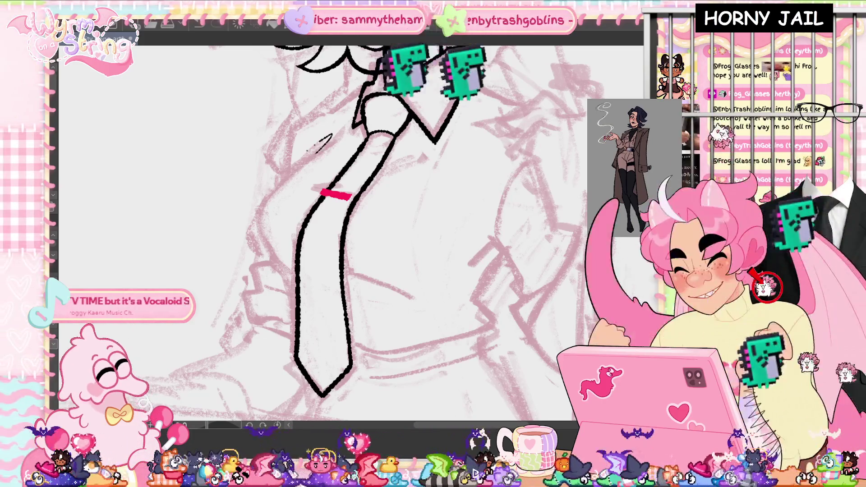
Step: Ink the curved shirt outline left of the tie, redrawing it until it ends lower
{"action": "left_click_drag", "start_coordinate": [354, 119], "coordinate": [262, 215]}
{"action": "left_click_drag", "start_coordinate": [343, 164], "coordinate": [296, 277]}
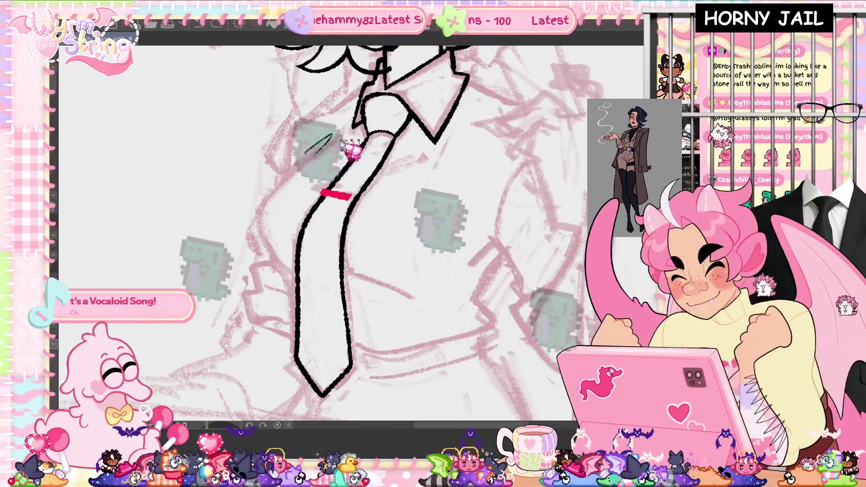
{"action": "left_click_drag", "start_coordinate": [331, 167], "coordinate": [276, 260]}
{"action": "left_click_drag", "start_coordinate": [332, 167], "coordinate": [293, 273]}
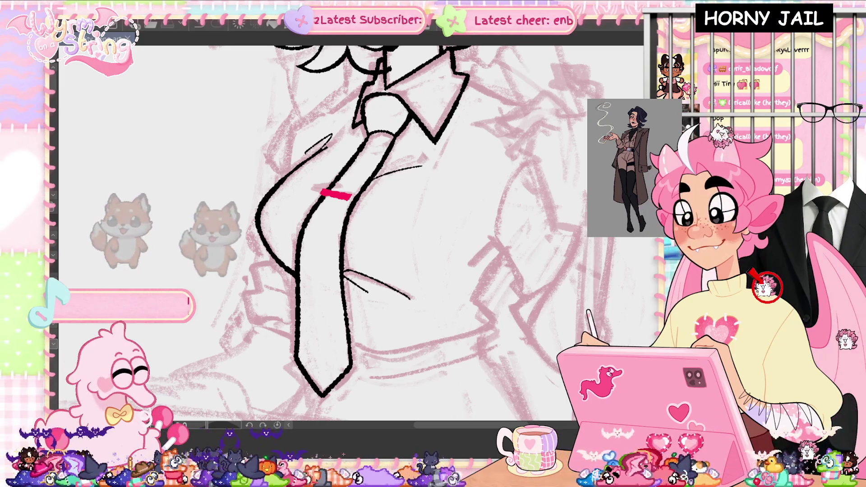
{"action": "scroll", "coordinate": [352, 226], "scroll_direction": "down", "scroll_amount": 5}
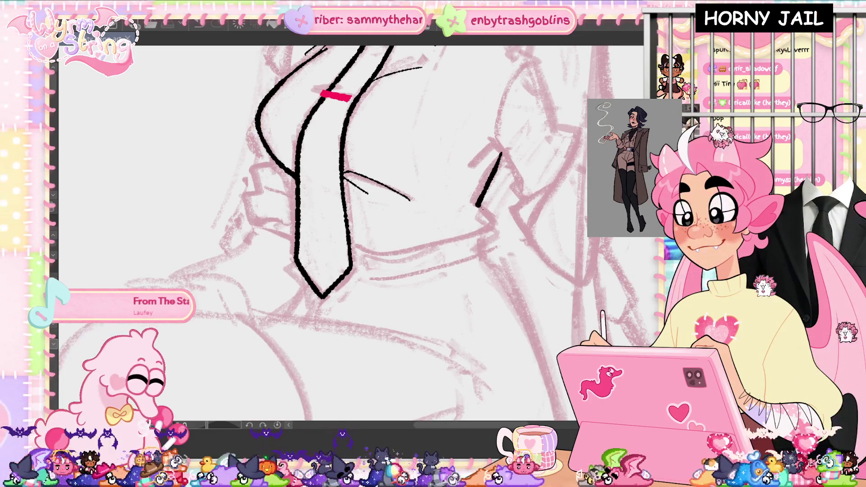
Step: Ink the shirt's right side and two fold lines beside and below the tie
{"action": "left_click_drag", "start_coordinate": [500, 152], "coordinate": [482, 228]}
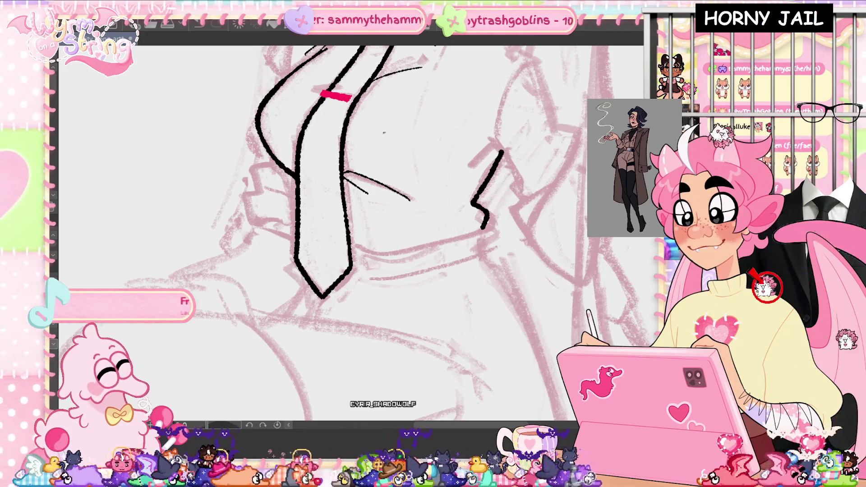
{"action": "left_click_drag", "start_coordinate": [345, 200], "coordinate": [360, 228]}
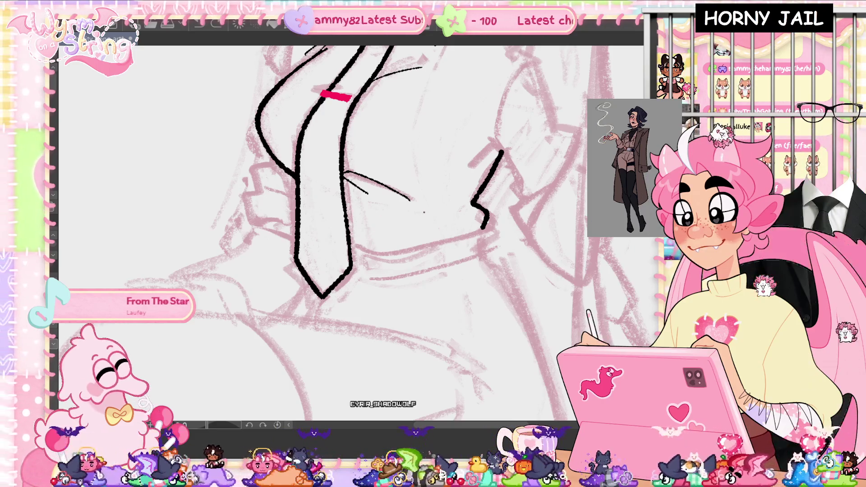
{"action": "left_click_drag", "start_coordinate": [353, 244], "coordinate": [402, 221]}
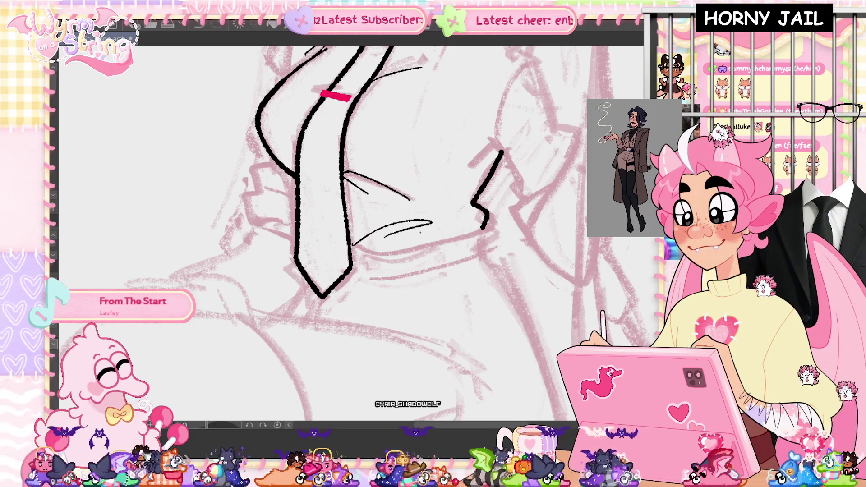
{"action": "key", "text": "ctrl+z"}
{"action": "left_click_drag", "start_coordinate": [353, 242], "coordinate": [377, 239]}
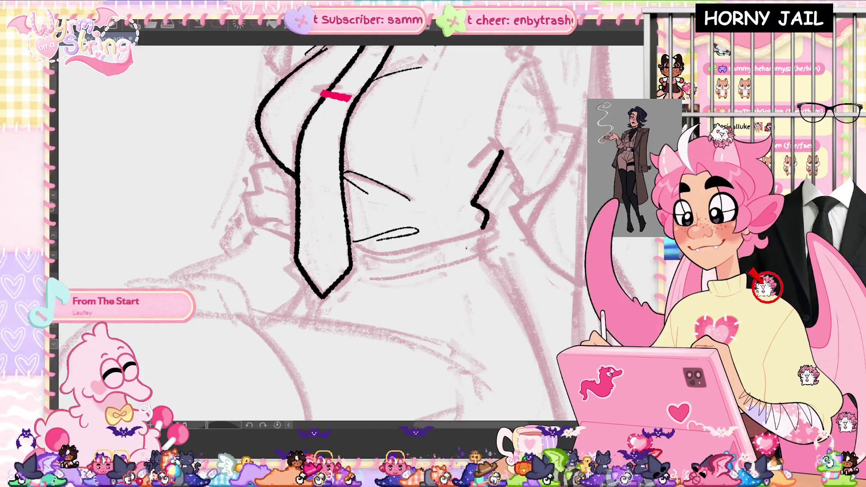
Step: Add a small squiggle on the shirt below the tie and mirror the view to check it
{"action": "scroll", "coordinate": [316, 226], "scroll_direction": "up", "scroll_amount": 3}
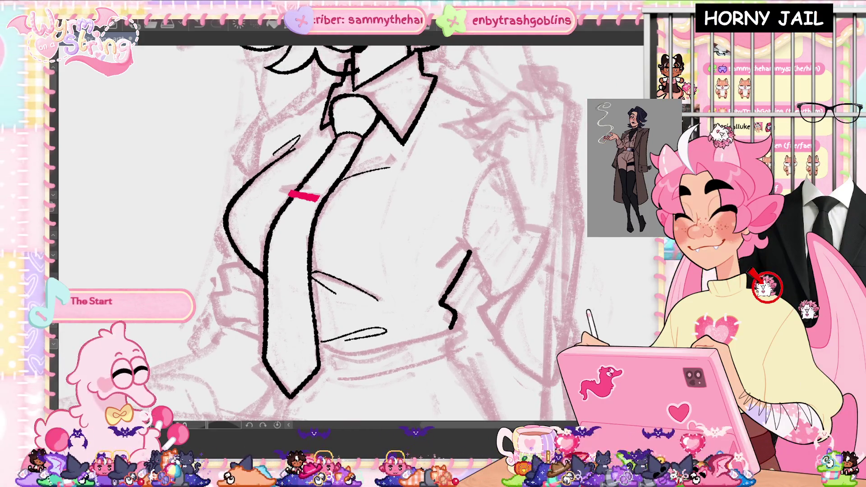
{"action": "scroll", "coordinate": [342, 235], "scroll_direction": "down", "scroll_amount": 5}
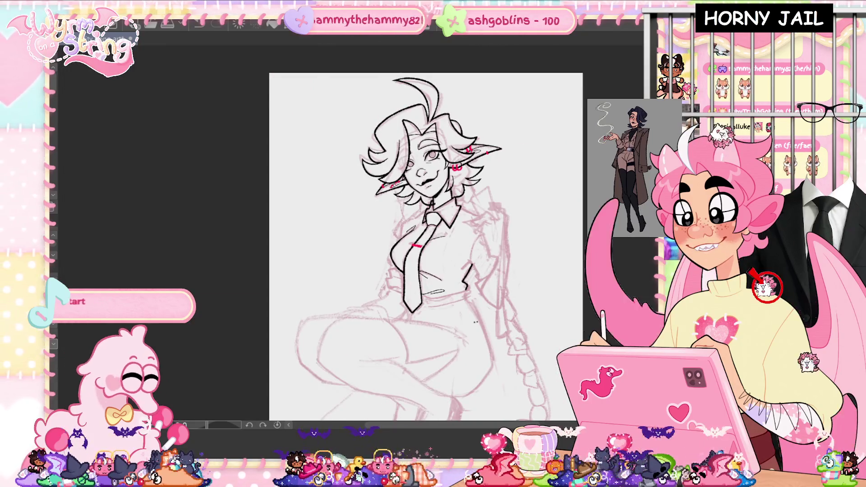
{"action": "mouse_move", "coordinate": [426, 246]}
{"action": "left_mouse_down"}
{"action": "mouse_move", "coordinate": [408, 226]}
{"action": "mouse_move", "coordinate": [382, 219]}
{"action": "left_mouse_up"}
{"action": "left_click_drag", "start_coordinate": [384, 249], "coordinate": [405, 244]}
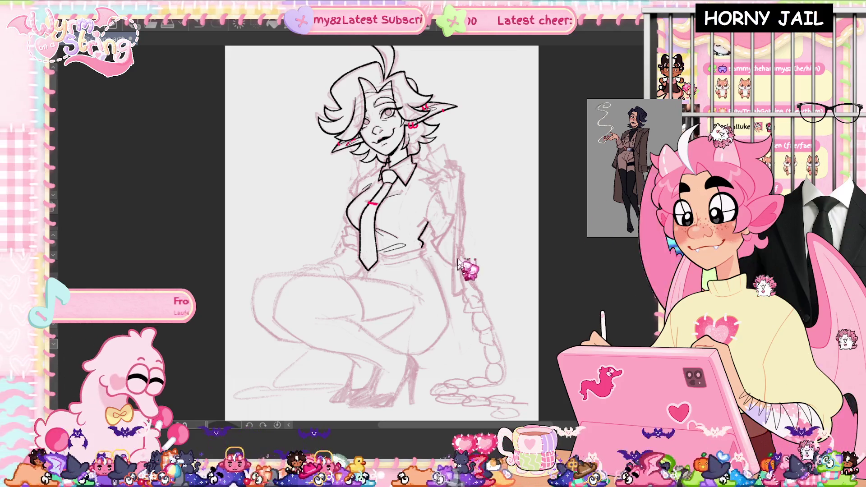
{"action": "scroll", "coordinate": [470, 173], "scroll_direction": "up", "scroll_amount": 3}
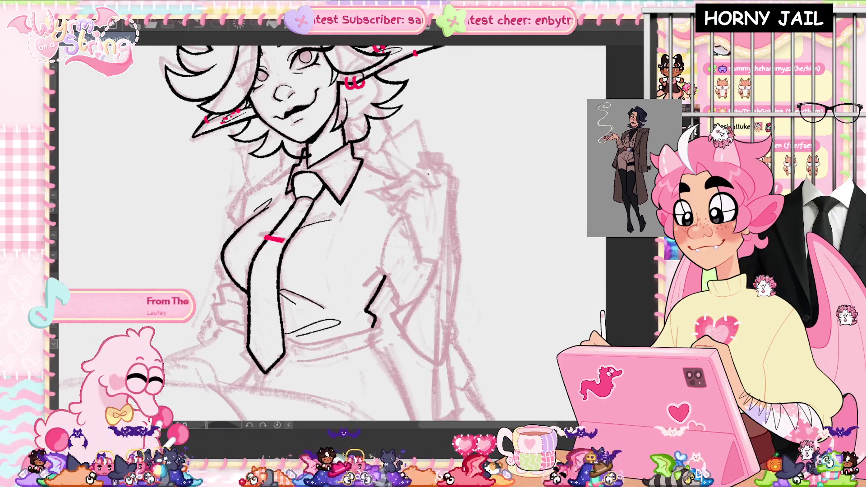
{"action": "key", "text": "m"}
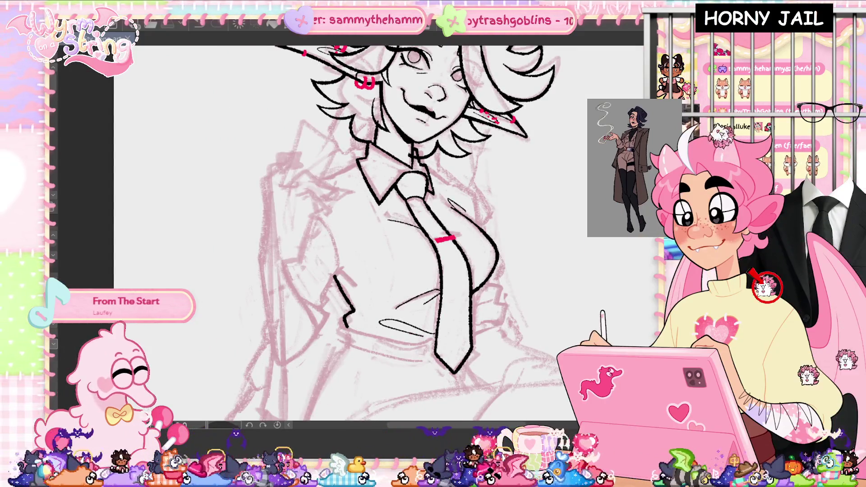
Step: Flip the view back and ink the phone's outline above the shoulder with small corner details
{"action": "key", "text": "m"}
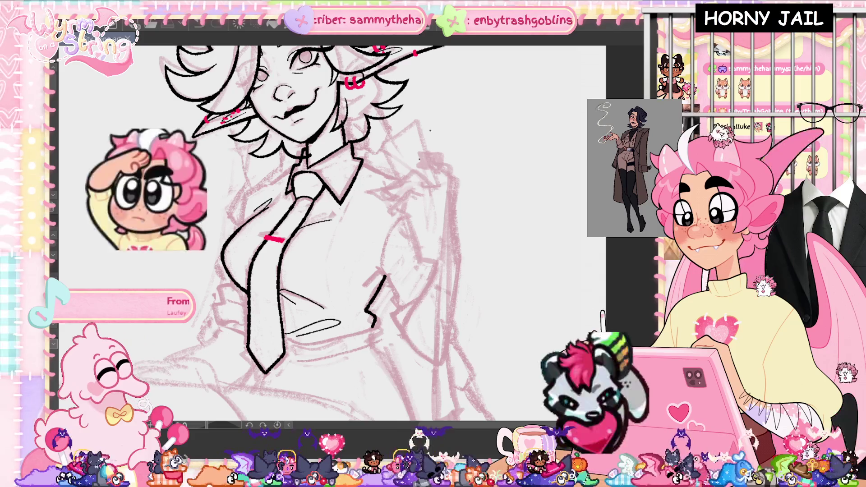
{"action": "left_click_drag", "start_coordinate": [386, 143], "coordinate": [435, 179]}
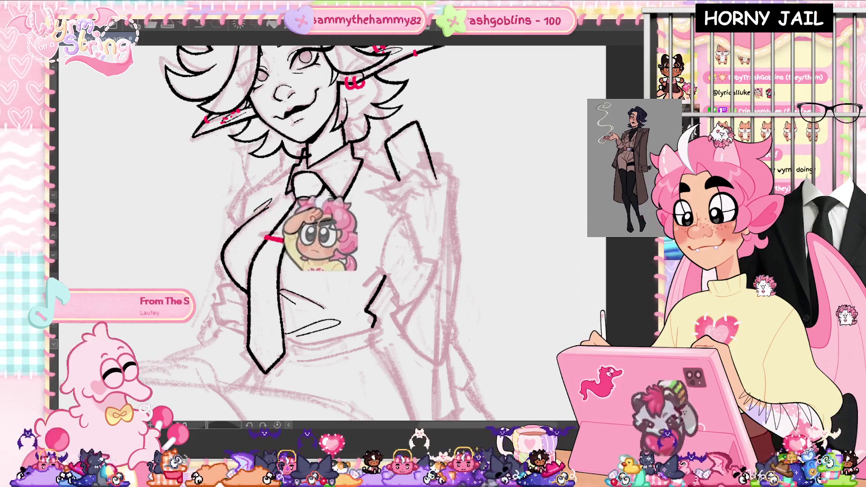
{"action": "left_click_drag", "start_coordinate": [387, 143], "coordinate": [399, 181]}
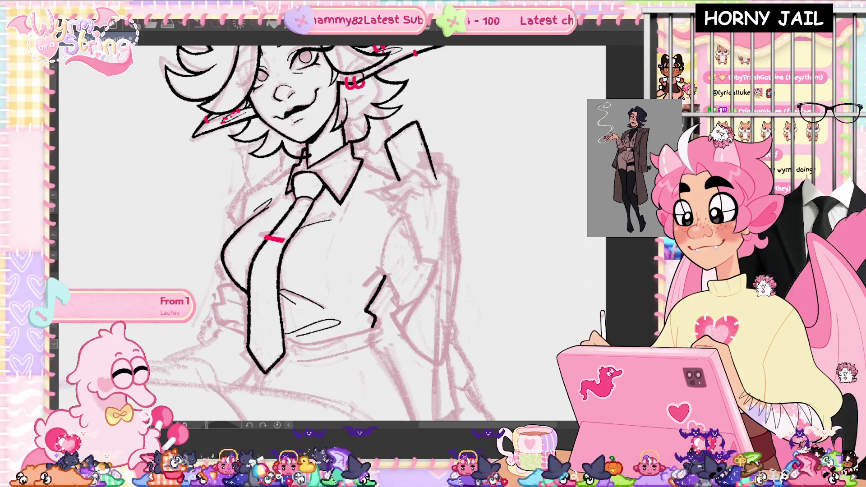
{"action": "left_click_drag", "start_coordinate": [418, 149], "coordinate": [424, 166]}
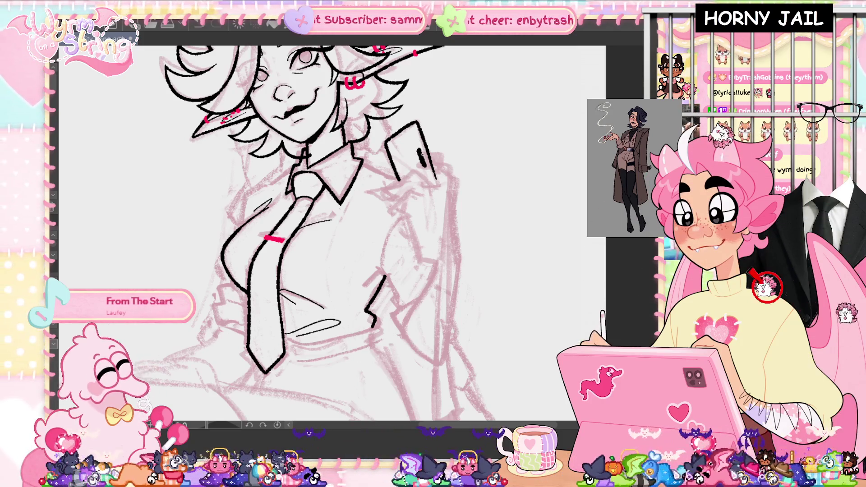
{"action": "left_click_drag", "start_coordinate": [420, 152], "coordinate": [429, 158]}
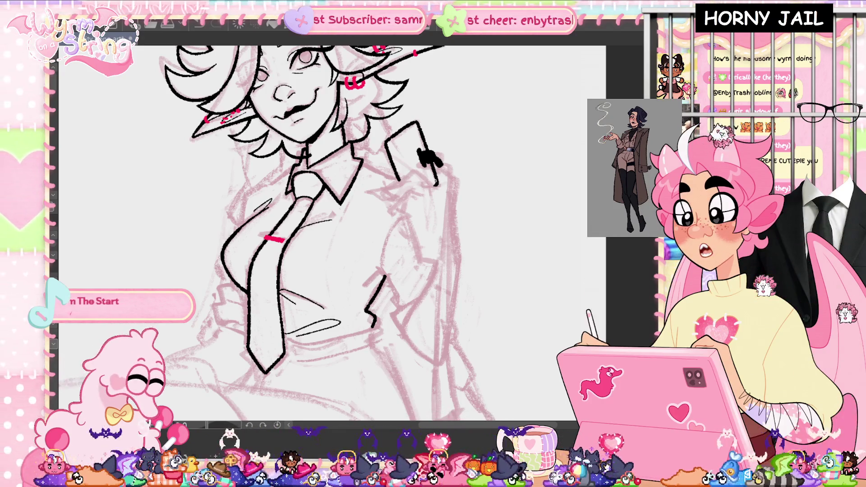
Step: Zoom out to fit the whole page in view
{"action": "key", "text": "ctrl+0"}
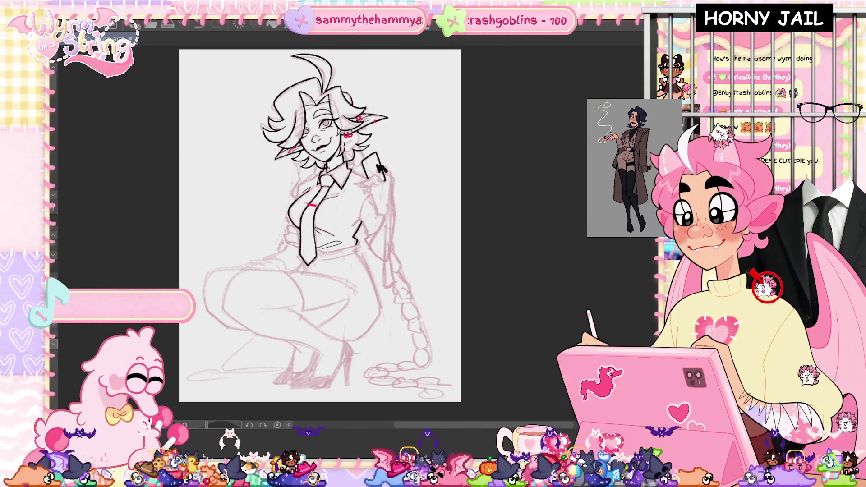
{"action": "key", "text": "ctrl+plus"}
{"action": "key", "text": "ctrl+plus"}
{"action": "key", "text": "ctrl+plus"}
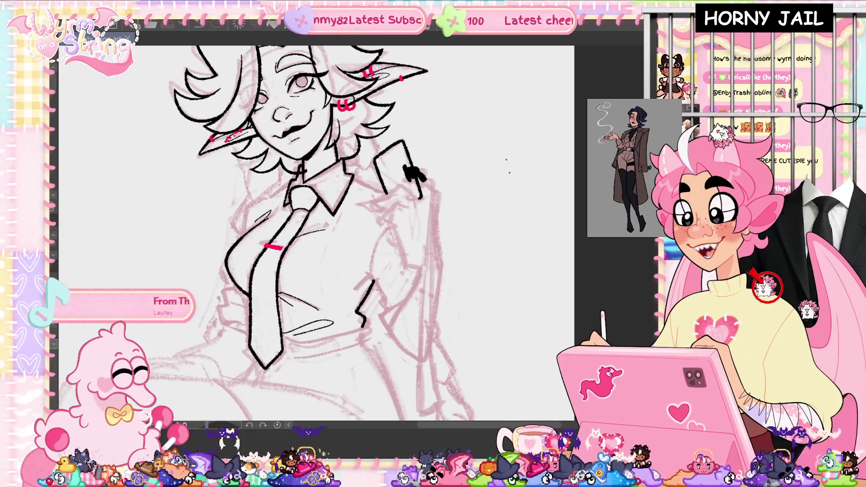
{"action": "key", "text": "ctrl+minus"}
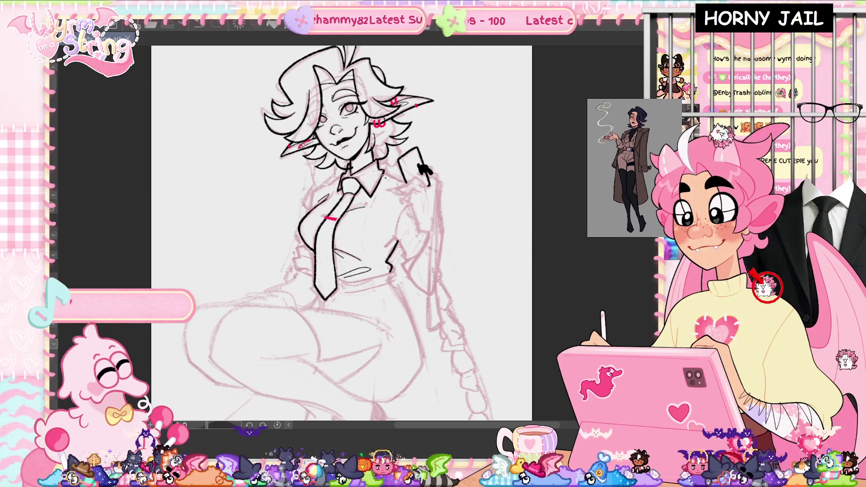
{"action": "scroll", "coordinate": [403, 194], "scroll_direction": "up", "scroll_amount": 3}
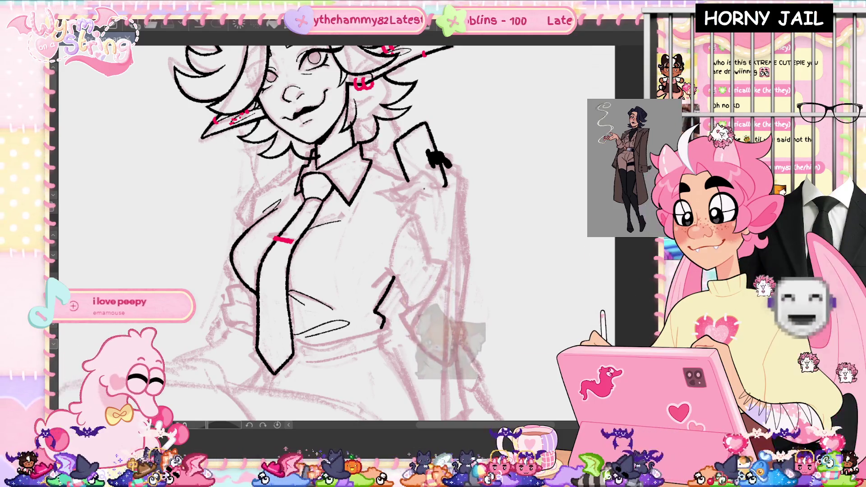
{"action": "left_click_drag", "start_coordinate": [408, 185], "coordinate": [420, 205]}
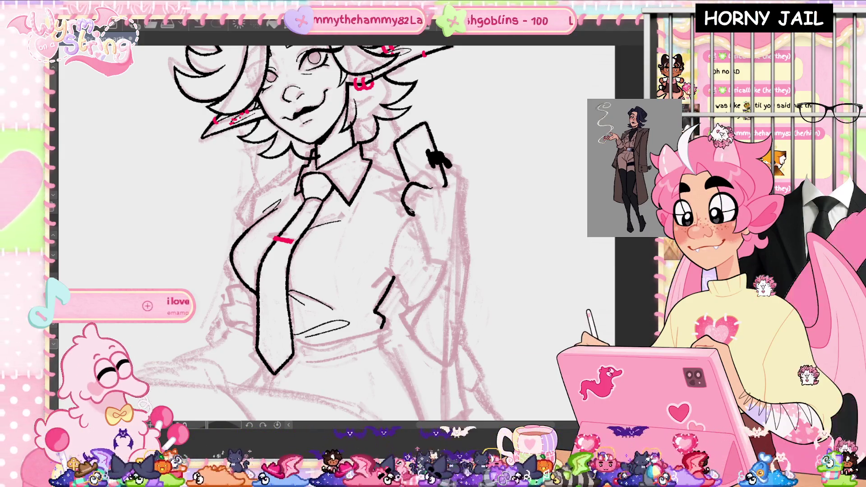
Step: Ink part of the hand and a finger curving down beneath the phone
{"action": "left_click_drag", "start_coordinate": [407, 192], "coordinate": [425, 201]}
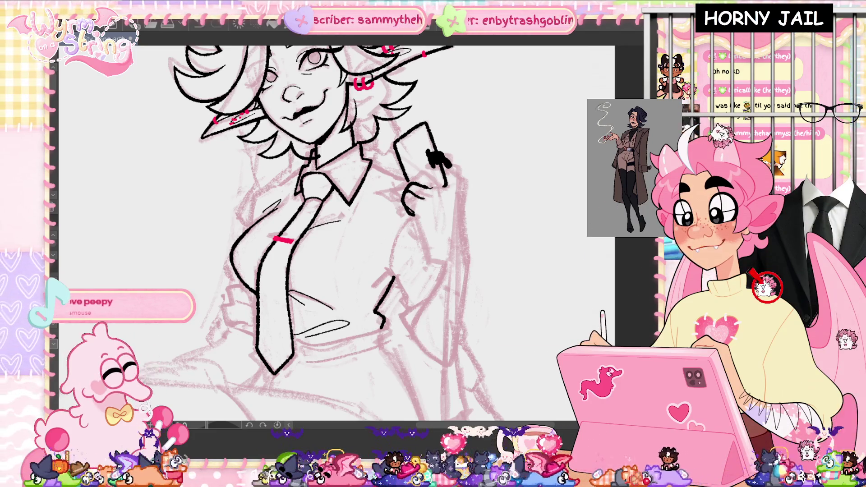
{"action": "left_click_drag", "start_coordinate": [431, 196], "coordinate": [411, 225]}
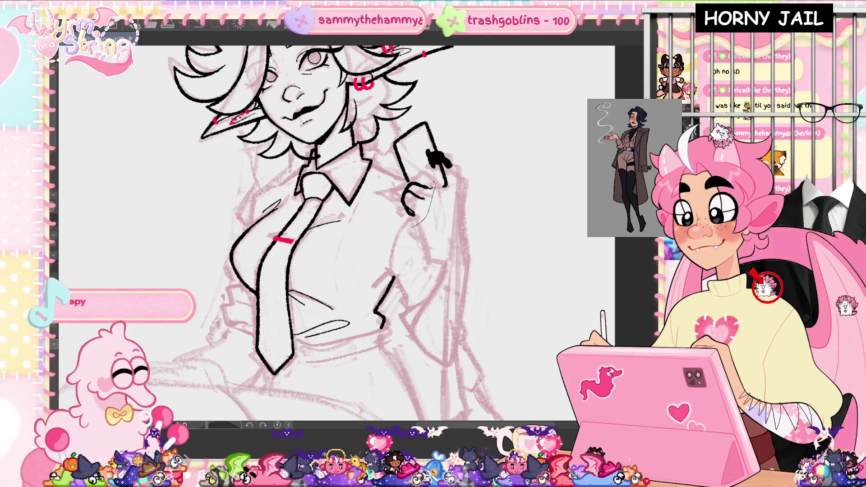
{"action": "key", "text": "ctrl+t"}
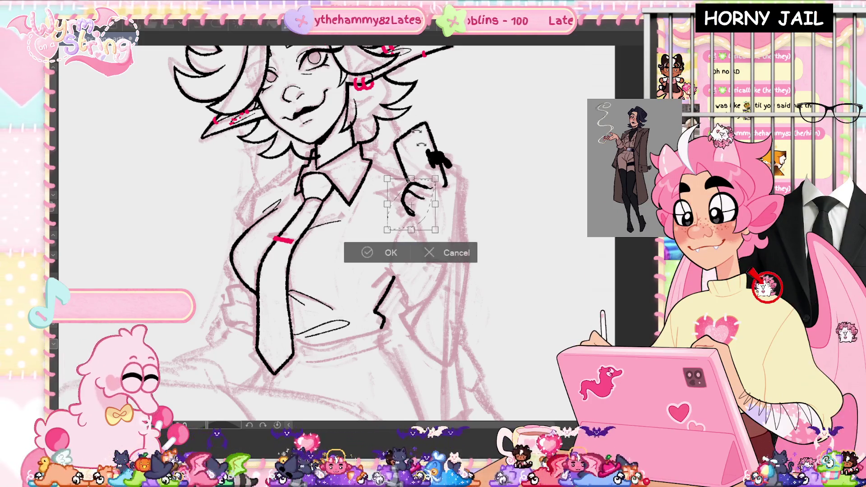
Step: Commit the hand transform, clear the selection, and ink the forearm's outer edge
{"action": "key", "text": "Return"}
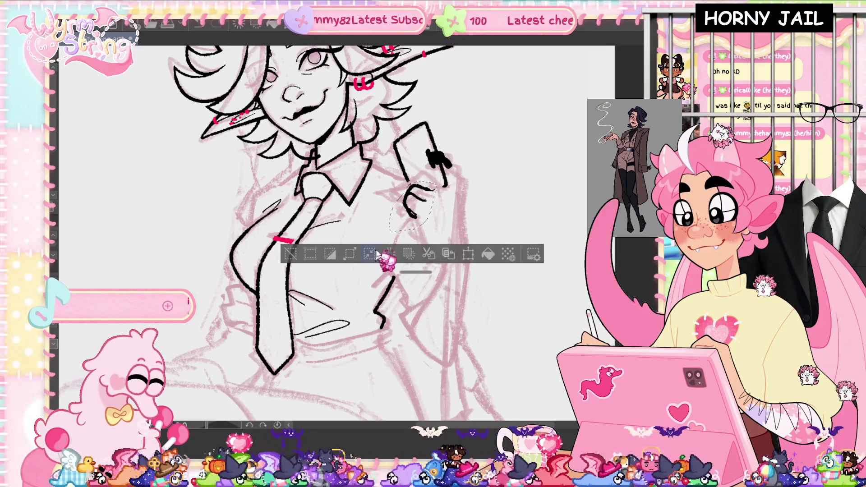
{"action": "key", "text": "ctrl+d"}
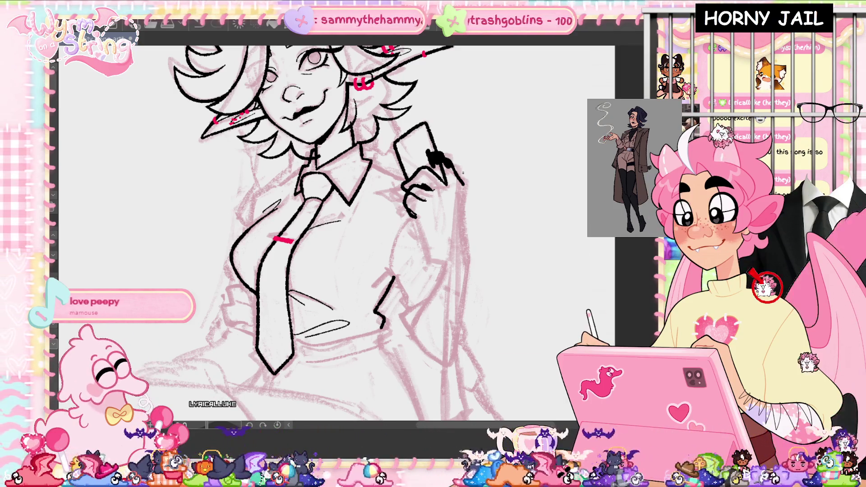
{"action": "left_click_drag", "start_coordinate": [453, 165], "coordinate": [461, 264]}
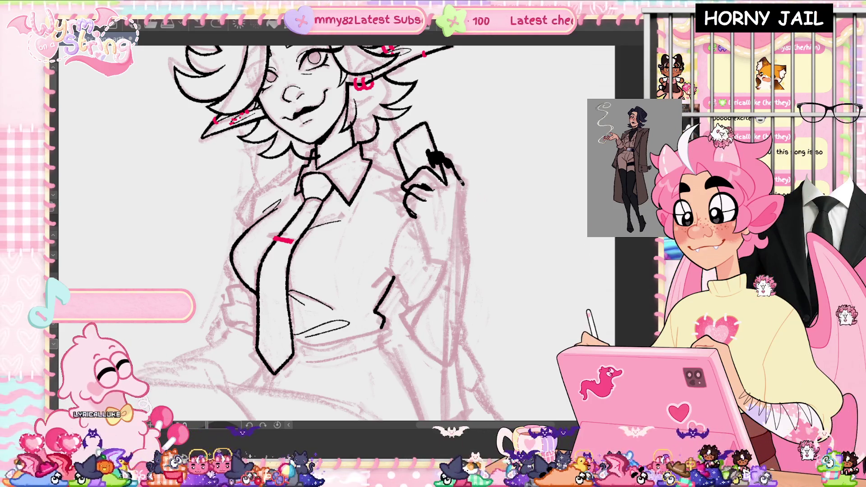
Step: Redraw the forearm's outer edge longer and redo its inner edge below the hand
{"action": "left_click_drag", "start_coordinate": [454, 165], "coordinate": [466, 258]}
{"action": "left_click_drag", "start_coordinate": [418, 223], "coordinate": [426, 259]}
{"action": "key", "text": "ctrl+z"}
{"action": "left_click_drag", "start_coordinate": [414, 214], "coordinate": [444, 262]}
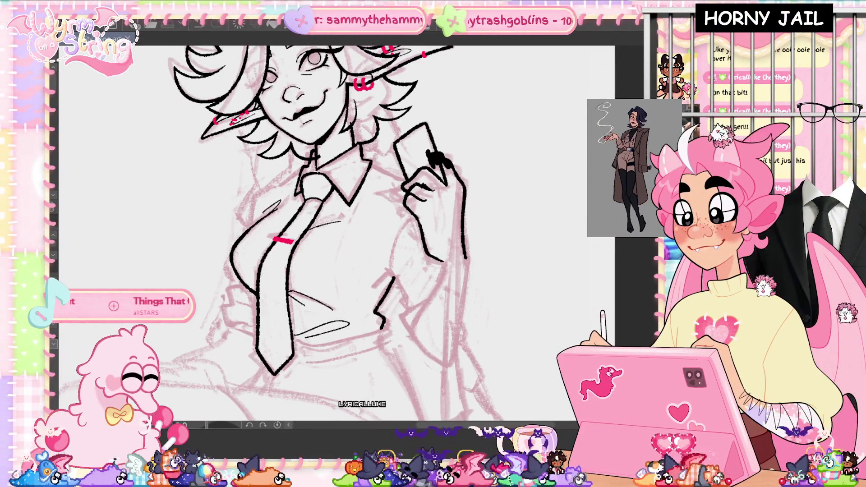
Step: Ink the jacket line beside the arm and the jacket's right edge running downward
{"action": "key", "text": "ctrl+minus"}
{"action": "key", "text": "ctrl+minus"}
{"action": "key", "text": "ctrl+minus"}
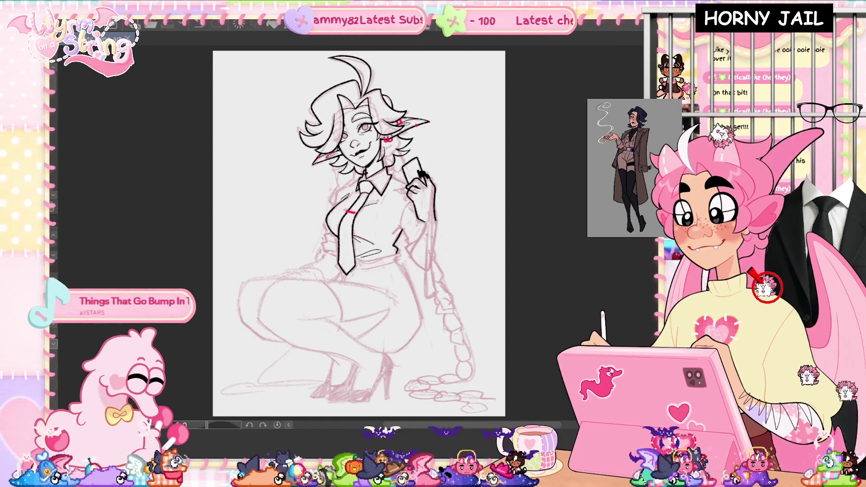
{"action": "key", "text": "ctrl+plus"}
{"action": "key", "text": "ctrl+plus"}
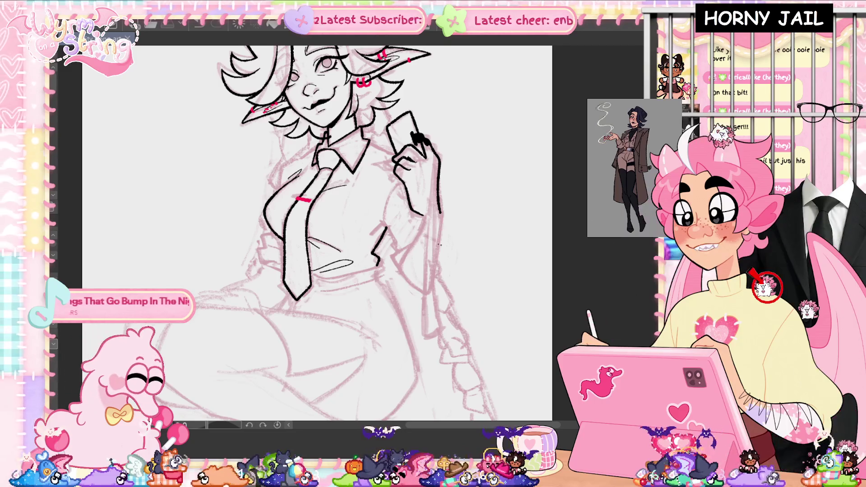
{"action": "key", "text": "ctrl+plus"}
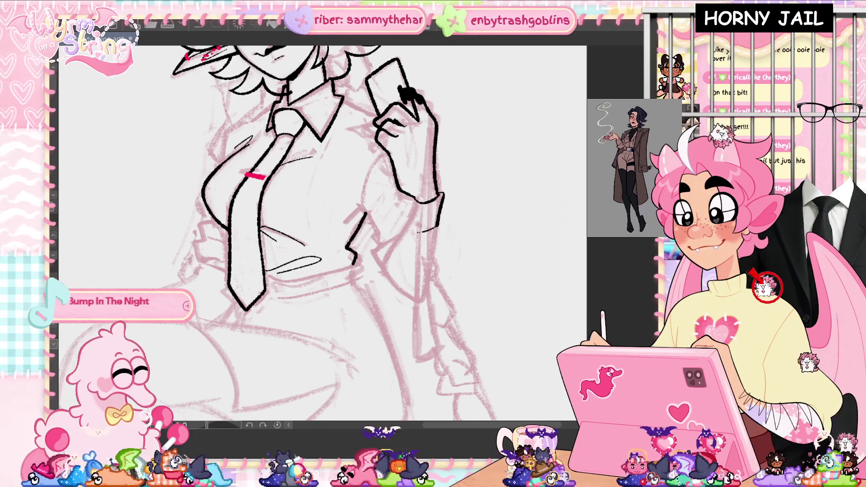
{"action": "left_click_drag", "start_coordinate": [411, 213], "coordinate": [386, 271]}
{"action": "left_click_drag", "start_coordinate": [437, 246], "coordinate": [425, 300]}
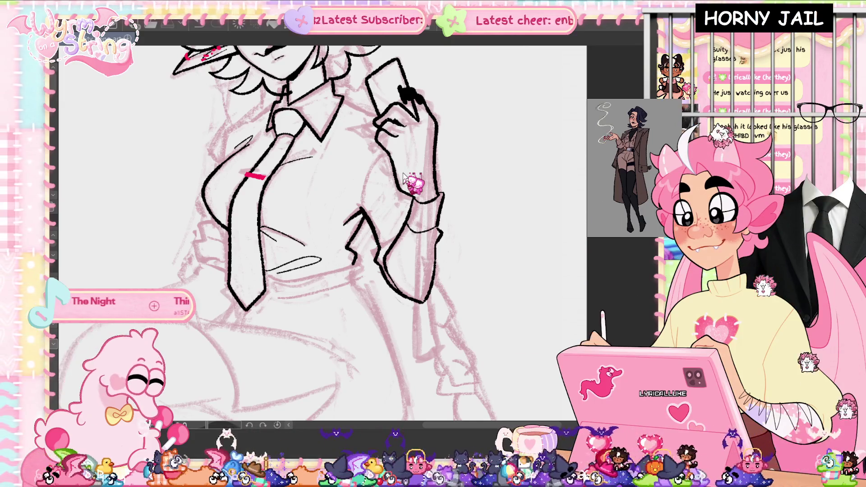
Step: Add a short ink stroke on the inner arm of the sleeve
{"action": "left_click_drag", "start_coordinate": [402, 176], "coordinate": [422, 241]}
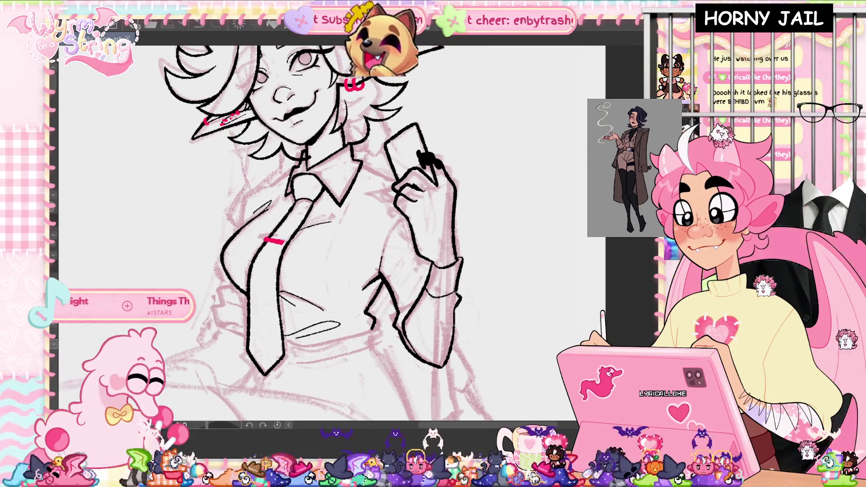
{"action": "left_click_drag", "start_coordinate": [399, 214], "coordinate": [389, 227]}
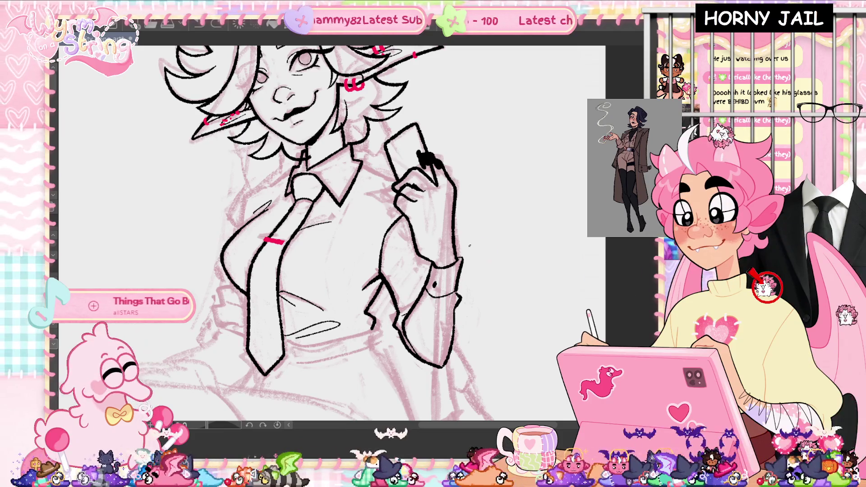
{"action": "left_click_drag", "start_coordinate": [332, 234], "coordinate": [368, 275]}
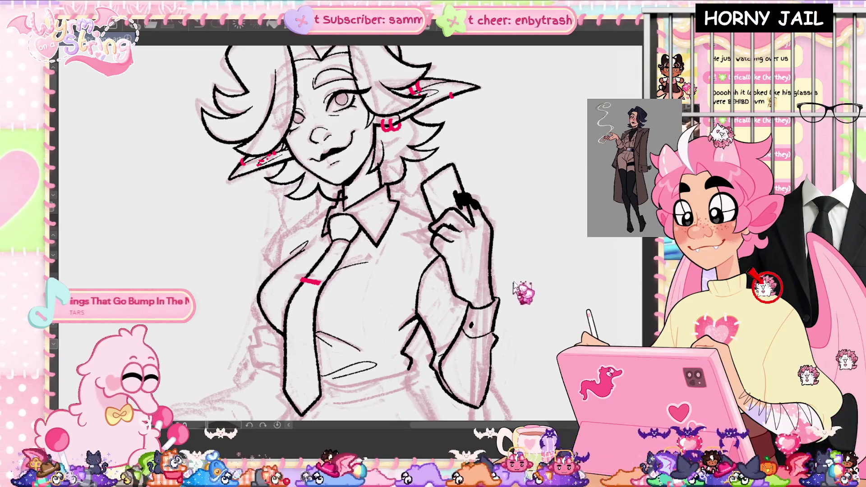